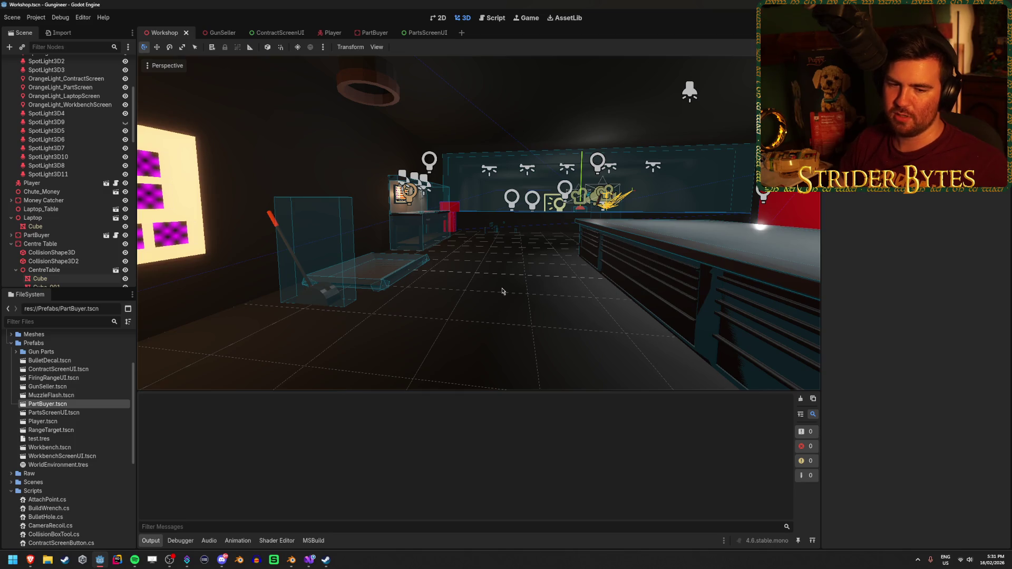
# Step: Fly the camera to the pink-square board and save the Workshop scene
pyautogui.click(991, 560)
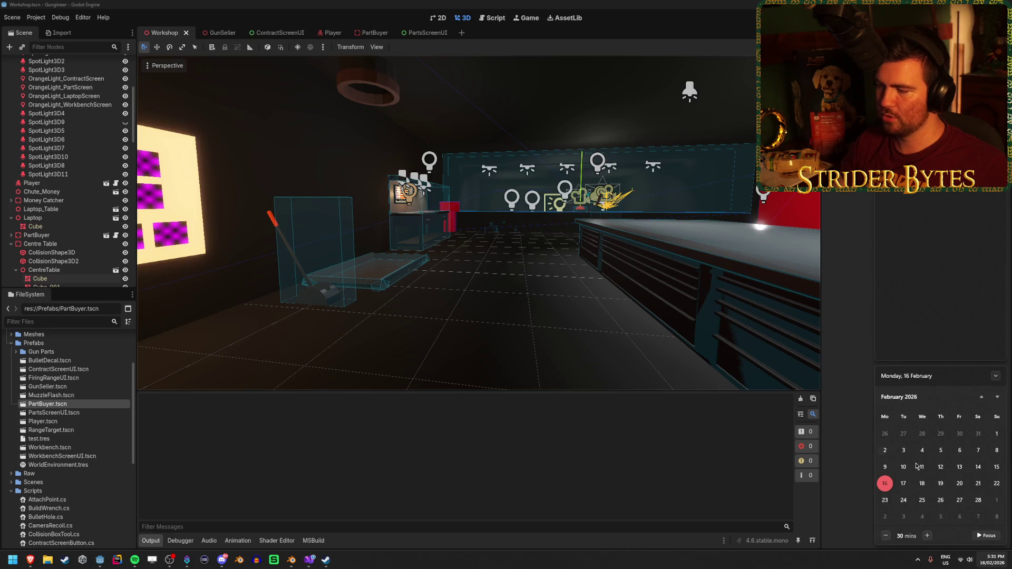
pyautogui.click(558, 364)
pyautogui.moveTo(471, 336); pyautogui.dragTo(475, 337)
pyautogui.hotkey('ctrl', 's')
# Step: Swing the view past the poster board and red cube, saving, then move toward the lit wall
pyautogui.moveTo(372, 149); pyautogui.dragTo(372, 149)
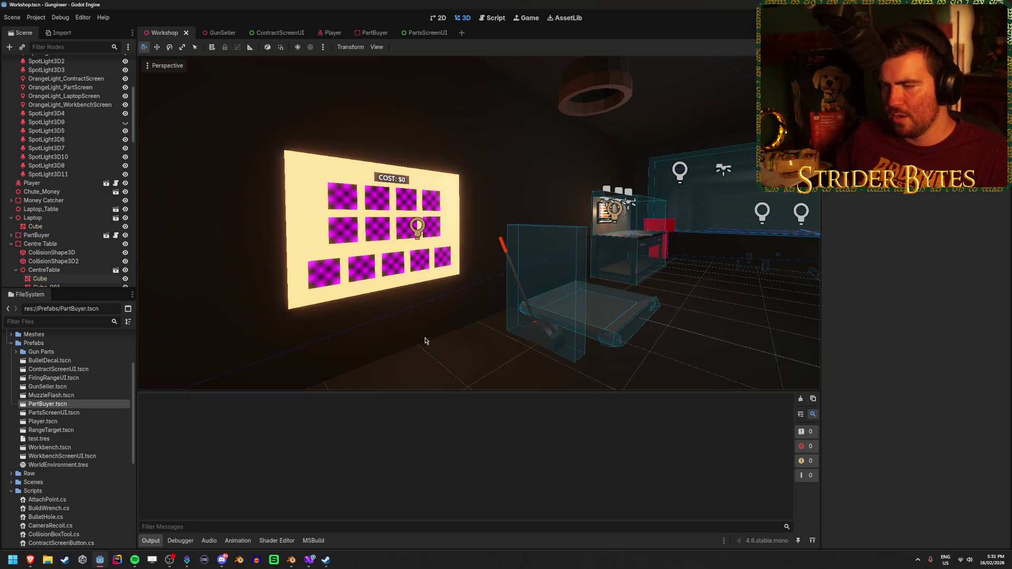
pyautogui.moveTo(426, 335)
pyautogui.mouseDown()
pyautogui.moveTo(380, 321)
pyautogui.moveTo(421, 332)
pyautogui.moveTo(263, 334)
pyautogui.moveTo(553, 343)
pyautogui.moveTo(432, 333)
pyautogui.moveTo(577, 233)
pyautogui.mouseUp()
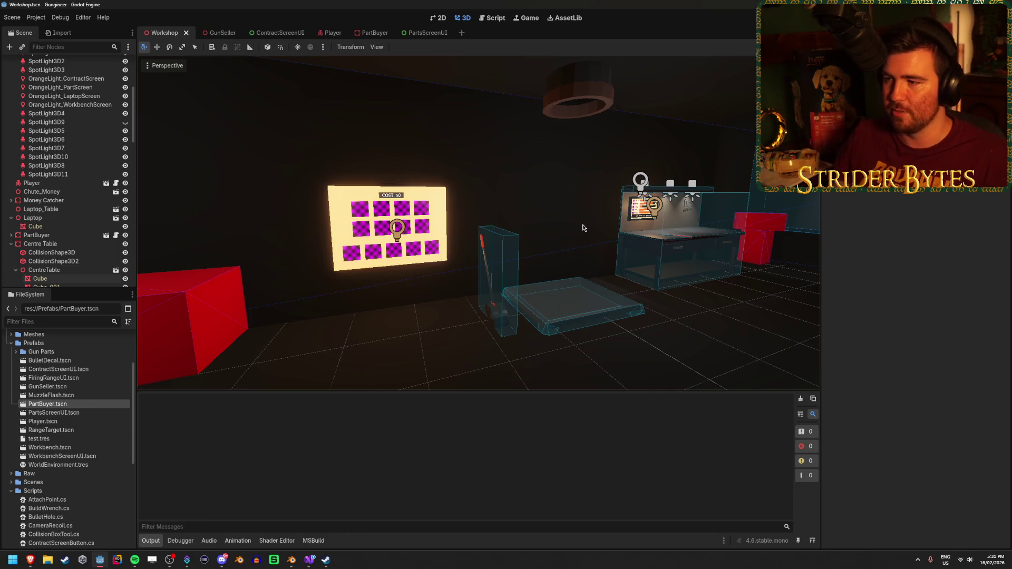
pyautogui.hotkey('ctrl', 's')
pyautogui.moveTo(583, 236); pyautogui.dragTo(530, 256)
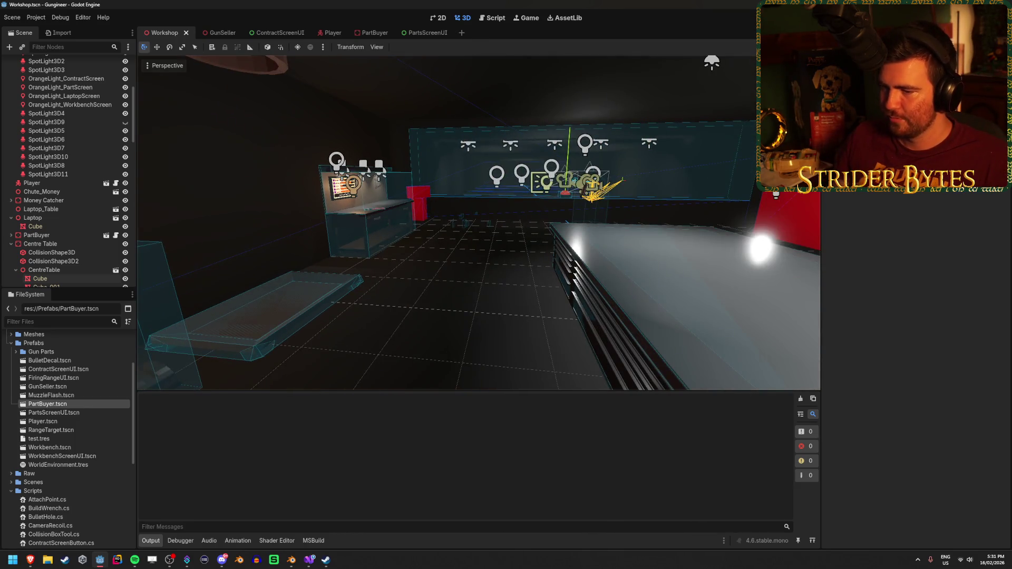
pyautogui.moveTo(478, 223)
pyautogui.mouseDown()
pyautogui.moveTo(264, 233)
pyautogui.moveTo(525, 291)
pyautogui.moveTo(617, 293)
pyautogui.moveTo(542, 292)
pyautogui.moveTo(693, 224)
pyautogui.mouseUp()
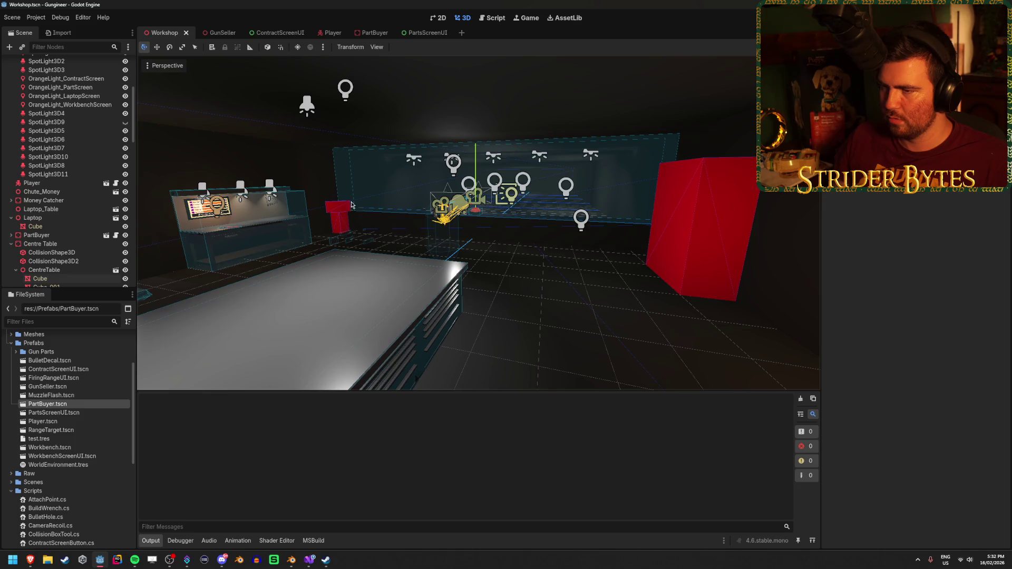
# Step: Look over the red blocks, foreground table, back wall and glowing yellow panel
pyautogui.moveTo(715, 273); pyautogui.dragTo(401, 314)
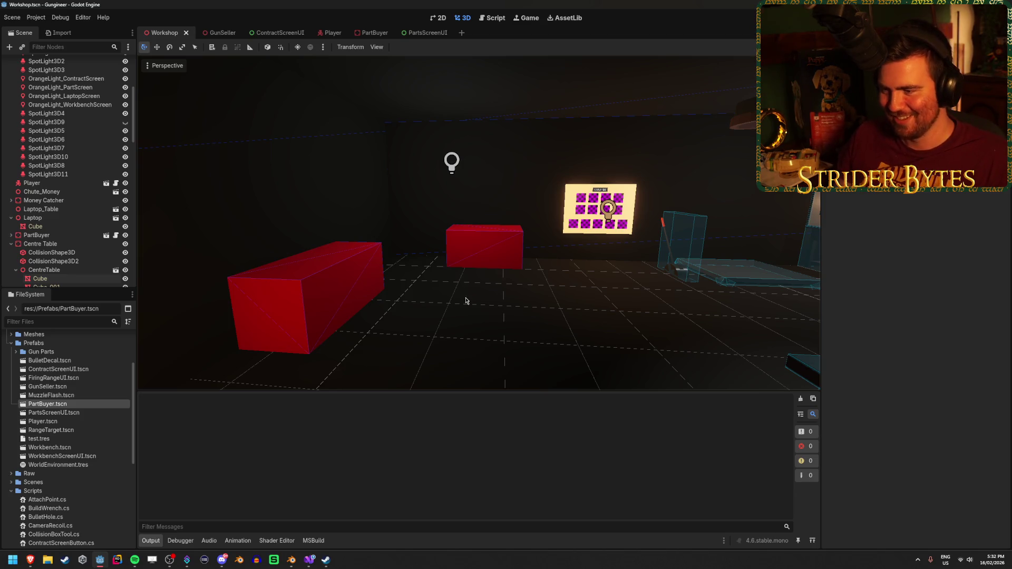
pyautogui.moveTo(450, 301)
pyautogui.mouseDown()
pyautogui.moveTo(554, 359)
pyautogui.moveTo(451, 272)
pyautogui.moveTo(458, 308)
pyautogui.moveTo(448, 271)
pyautogui.moveTo(490, 259)
pyautogui.mouseUp()
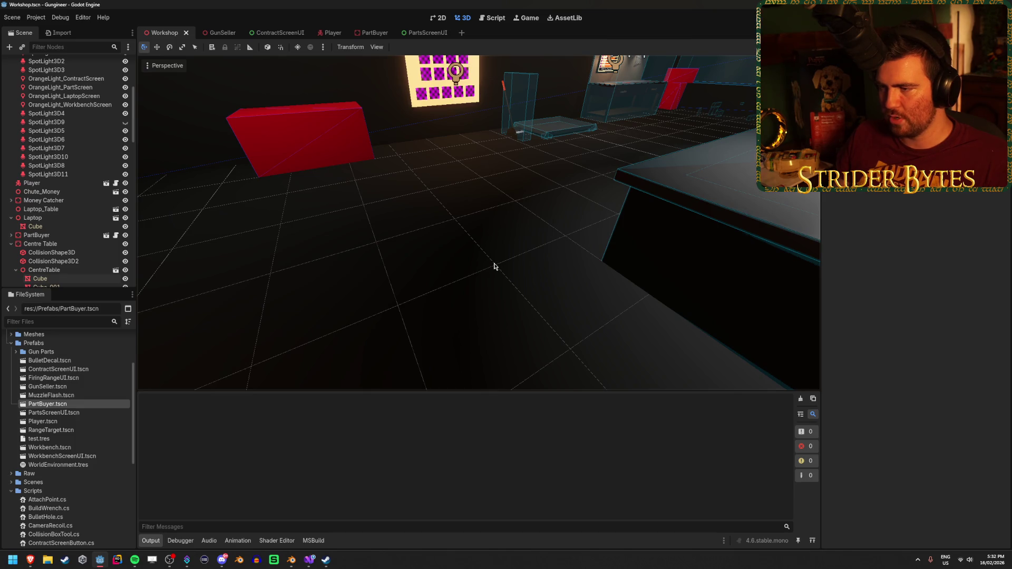
pyautogui.moveTo(495, 266)
pyautogui.mouseDown()
pyautogui.moveTo(459, 300)
pyautogui.moveTo(492, 348)
pyautogui.mouseUp()
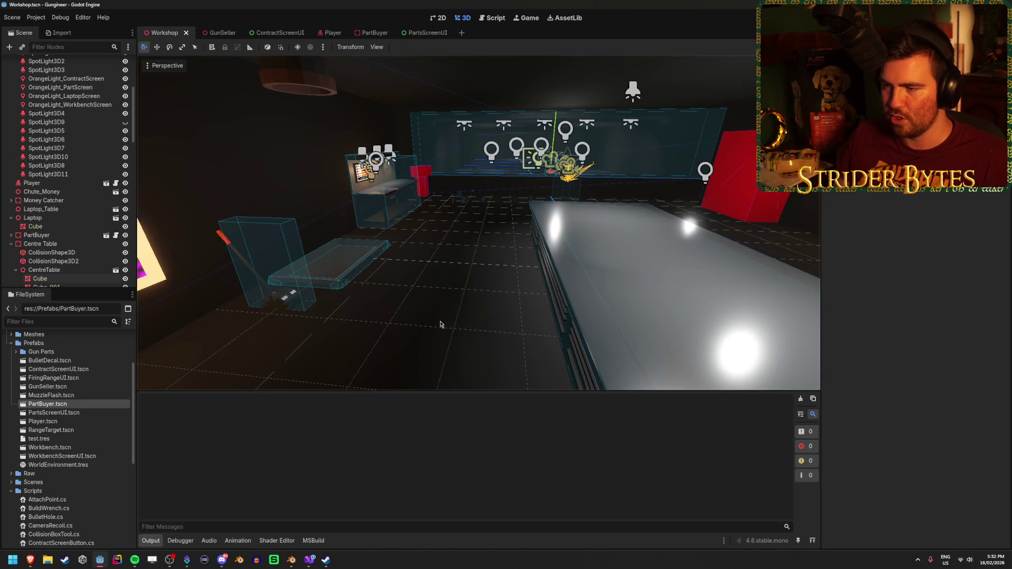
pyautogui.moveTo(478, 355)
pyautogui.mouseDown()
pyautogui.moveTo(564, 359)
pyautogui.moveTo(401, 353)
pyautogui.moveTo(564, 356)
pyautogui.moveTo(482, 353)
pyautogui.mouseUp()
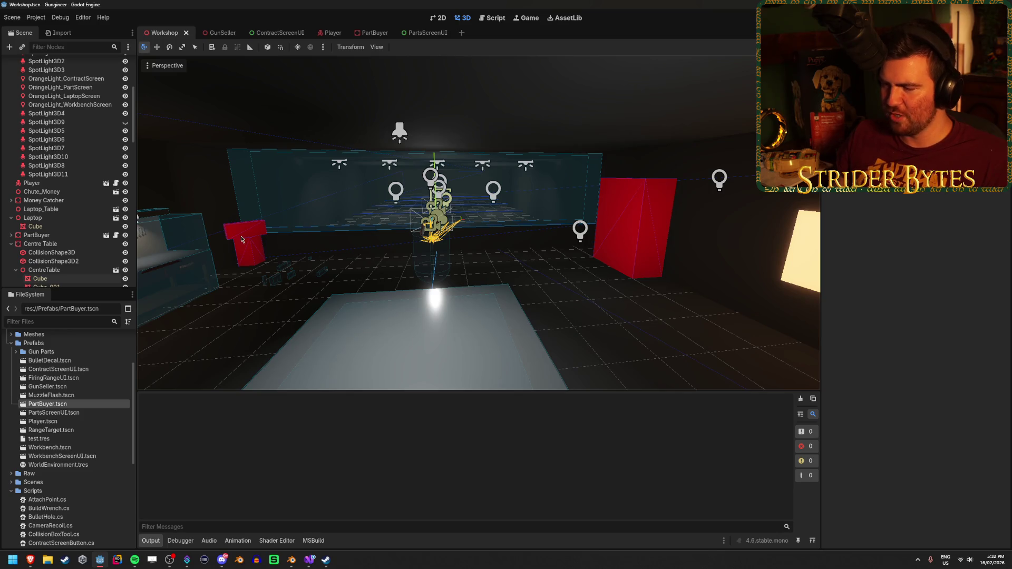
# Step: Turn to the laptop table, save, and move close to the yellow board and red frame
pyautogui.moveTo(639, 271)
pyautogui.mouseDown()
pyautogui.moveTo(528, 276)
pyautogui.moveTo(451, 307)
pyautogui.mouseUp()
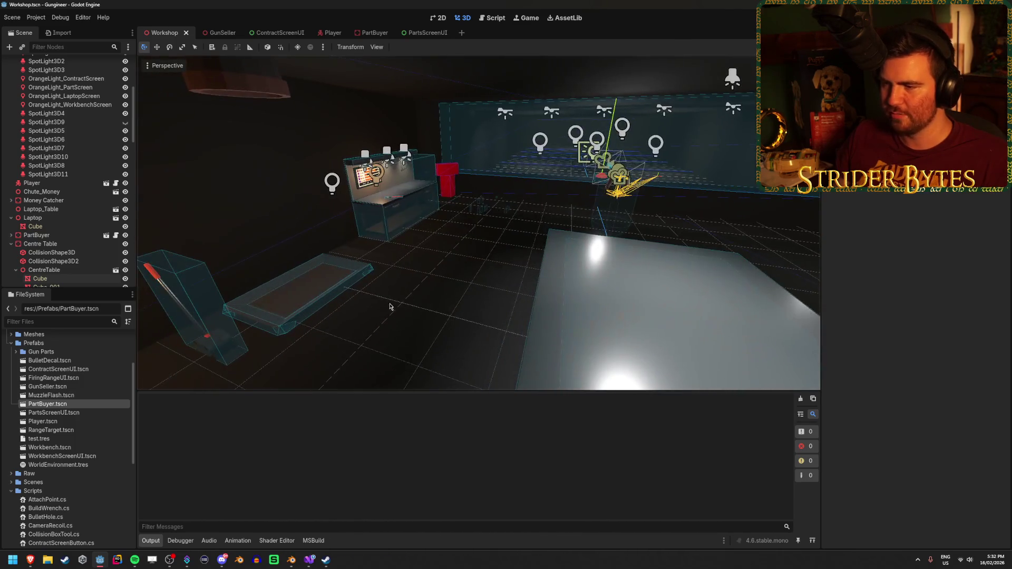
pyautogui.hotkey('ctrl', 's')
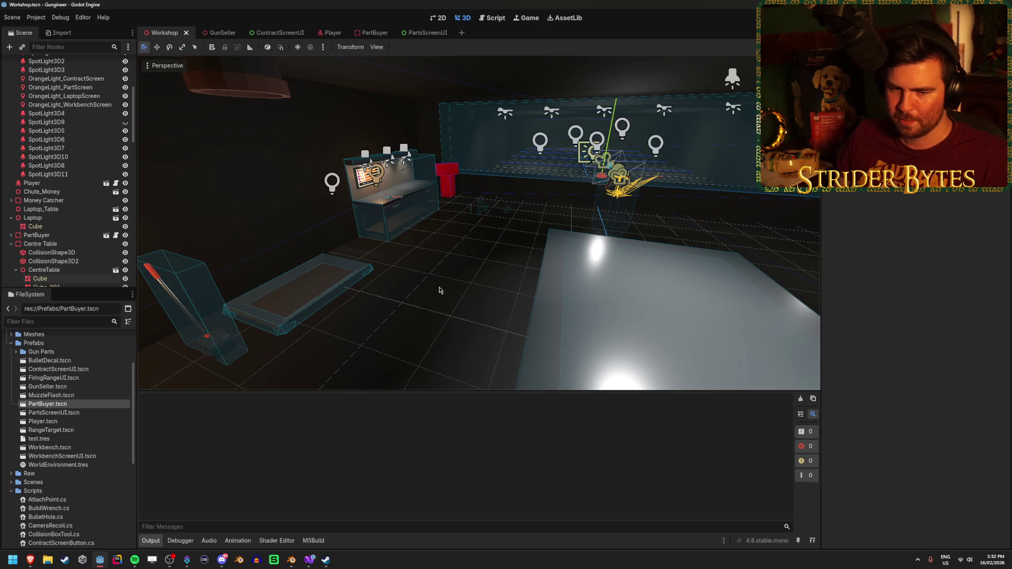
pyautogui.moveTo(450, 287); pyautogui.dragTo(454, 260)
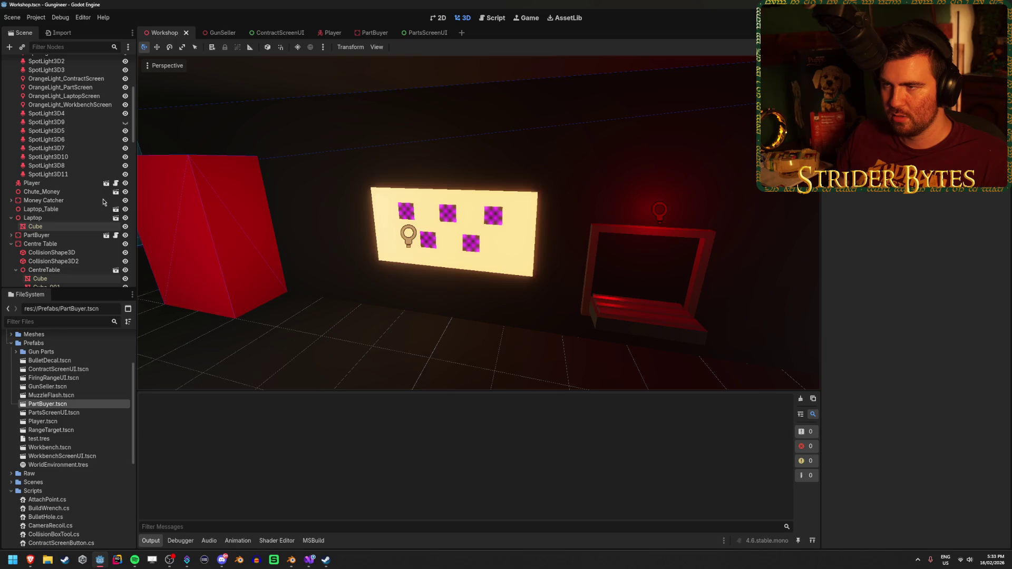
# Step: In the GunSeller scene, change the OmniLight3D's light colour from red to green
pyautogui.click(324, 33)
pyautogui.click(319, 33)
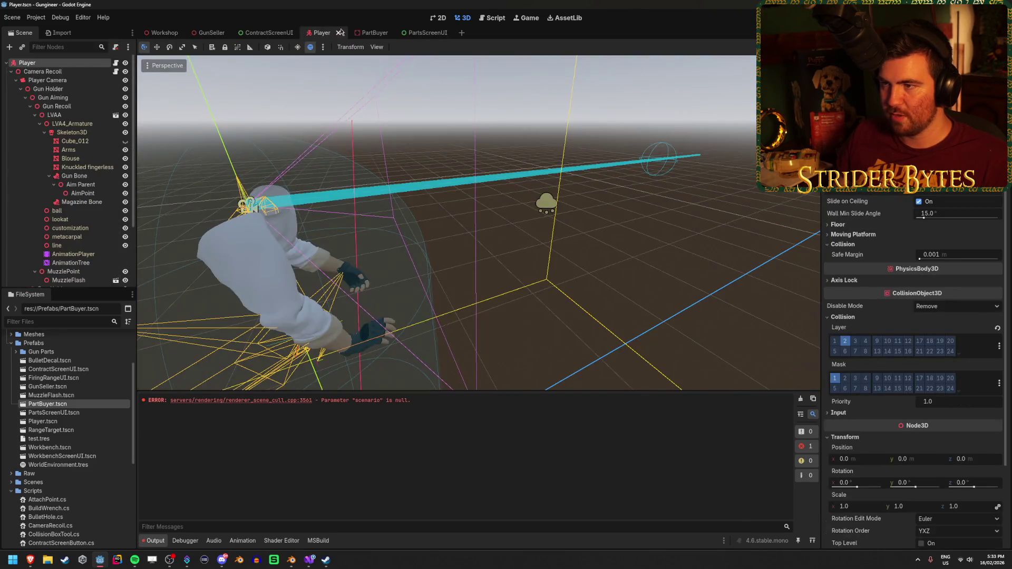
pyautogui.click(211, 33)
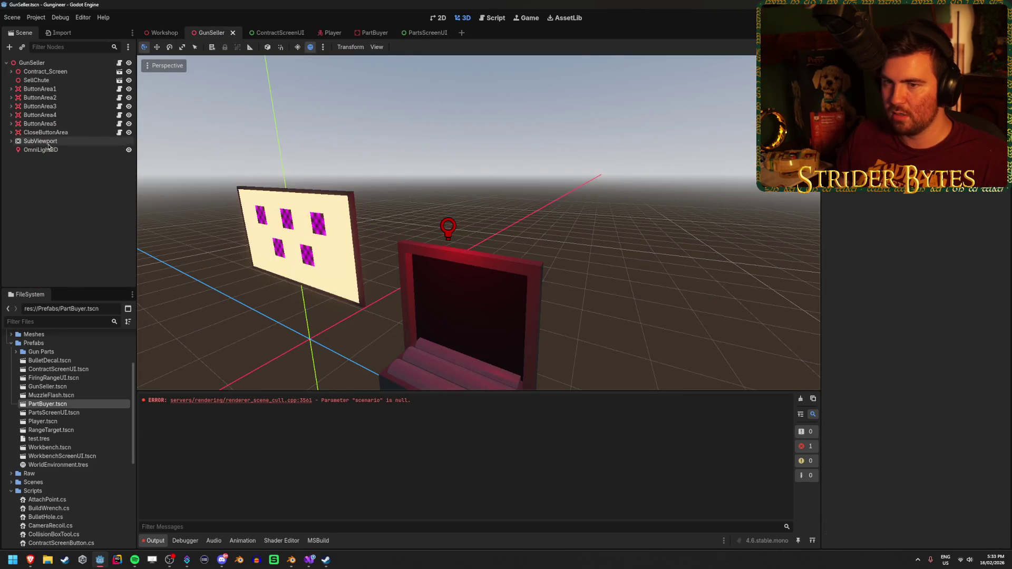
pyautogui.click(101, 150)
pyautogui.click(959, 171)
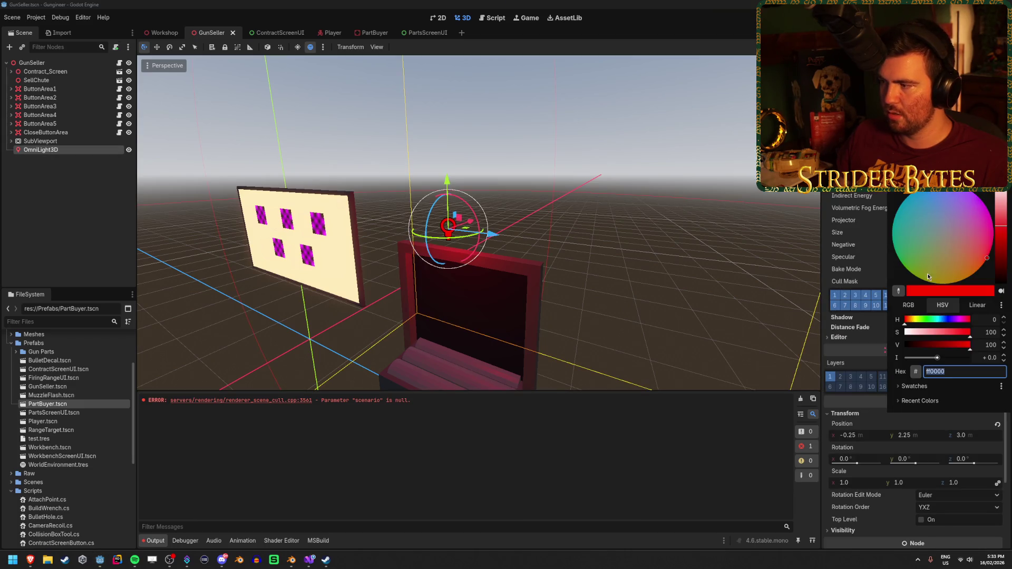
pyautogui.moveTo(919, 325); pyautogui.dragTo(930, 326)
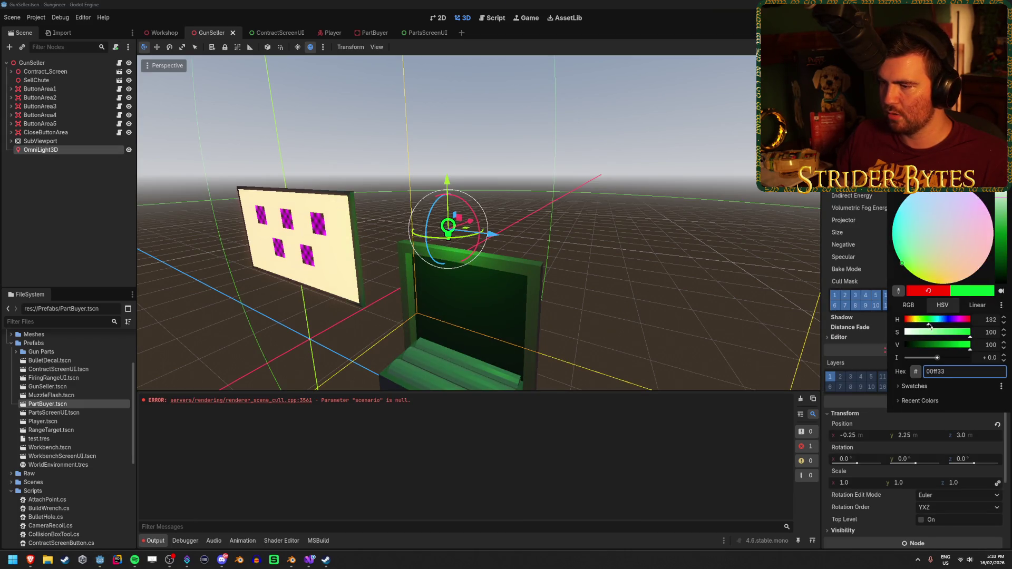
pyautogui.click(593, 152)
# Step: Save GunSeller with the green light and view the green glow in the Workshop
pyautogui.click(162, 32)
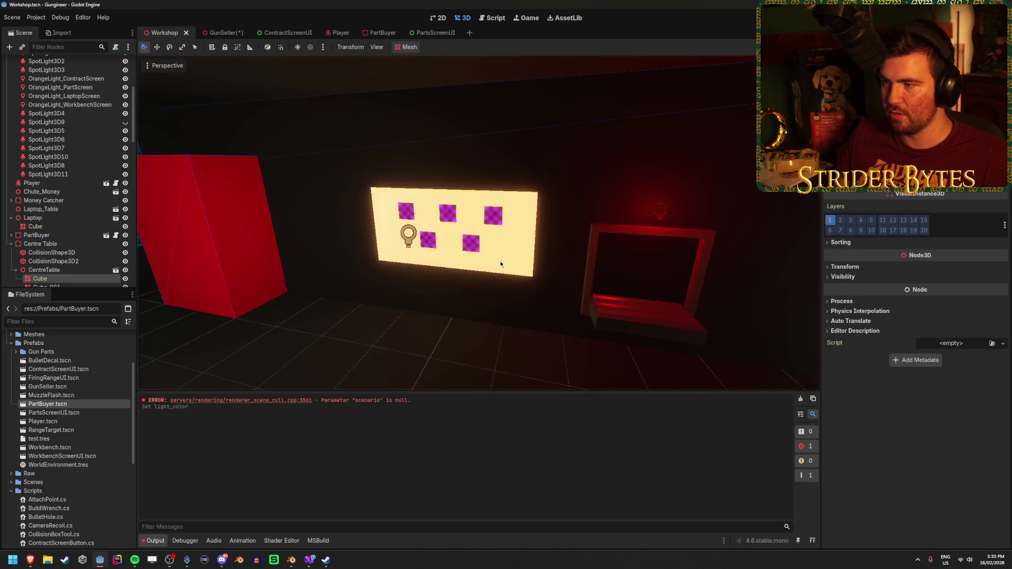
pyautogui.click(226, 33)
pyautogui.hotkey('ctrl', 's')
pyautogui.click(162, 32)
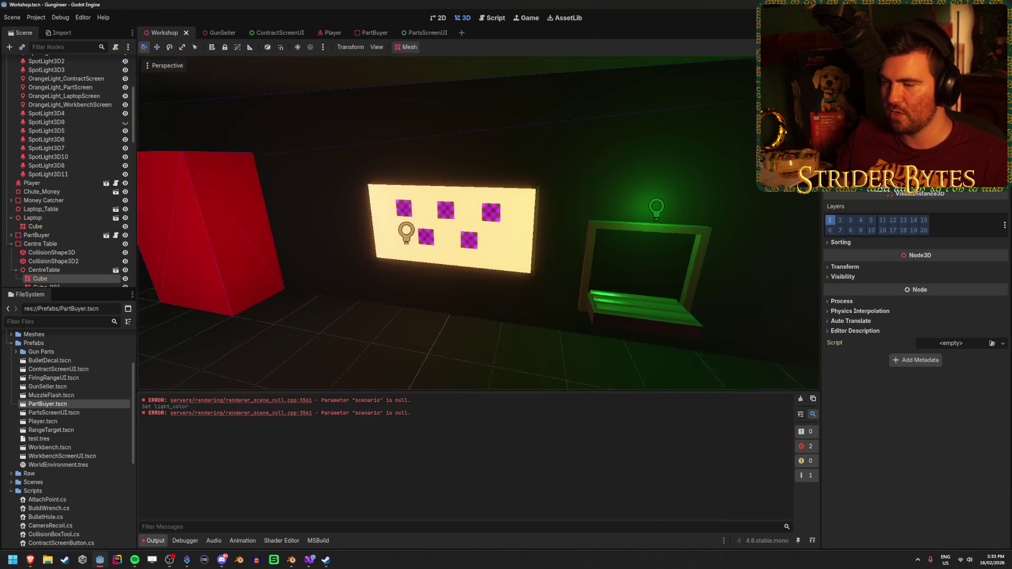
pyautogui.moveTo(418, 284); pyautogui.dragTo(417, 284)
pyautogui.moveTo(541, 243); pyautogui.dragTo(541, 244)
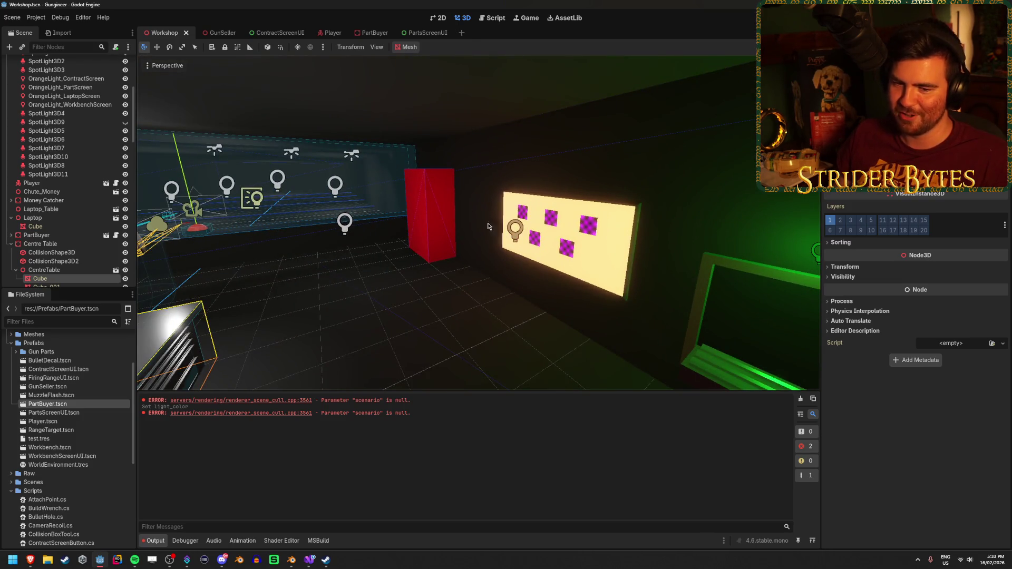
# Step: Undo the GunSeller light back to red, save it, and return to the Workshop
pyautogui.click(221, 32)
pyautogui.hotkey('ctrl', 'z')
pyautogui.hotkey('ctrl', 's')
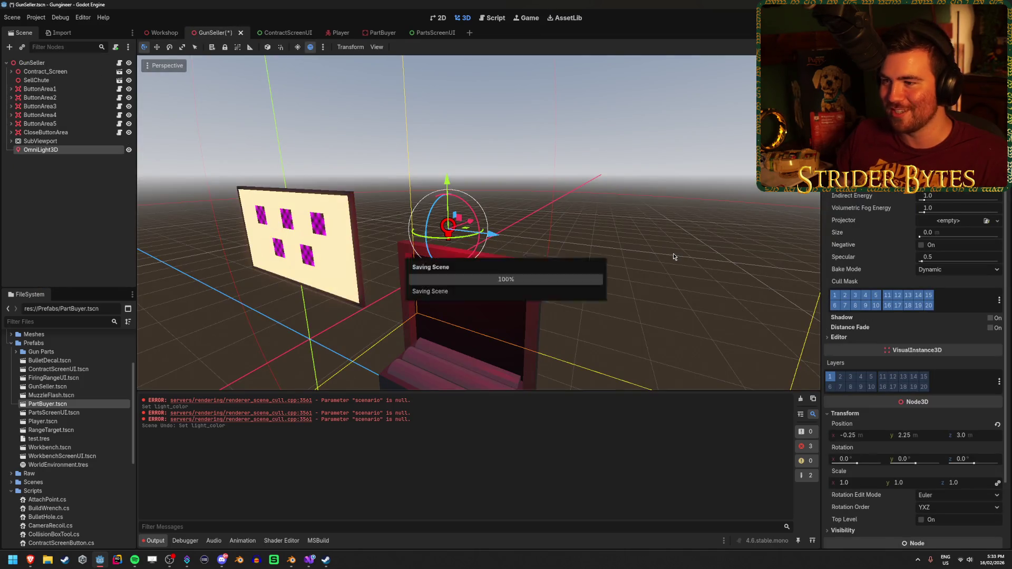
pyautogui.hotkey('ctrl', 'shift', 'Tab')
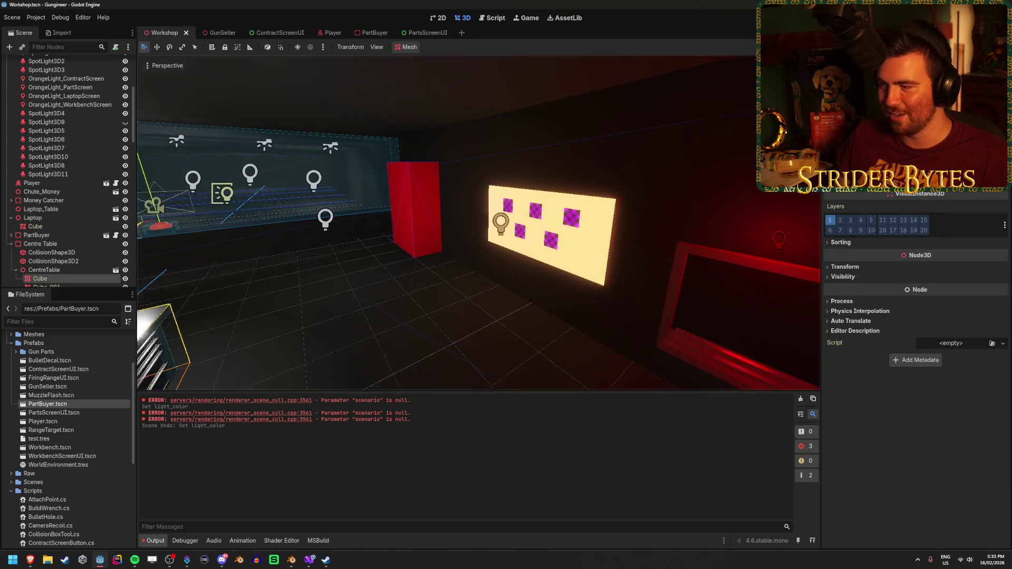
# Step: Frame the Centre Table cube and orbit to a frontal view of it
pyautogui.moveTo(478, 223); pyautogui.dragTo(478, 223)
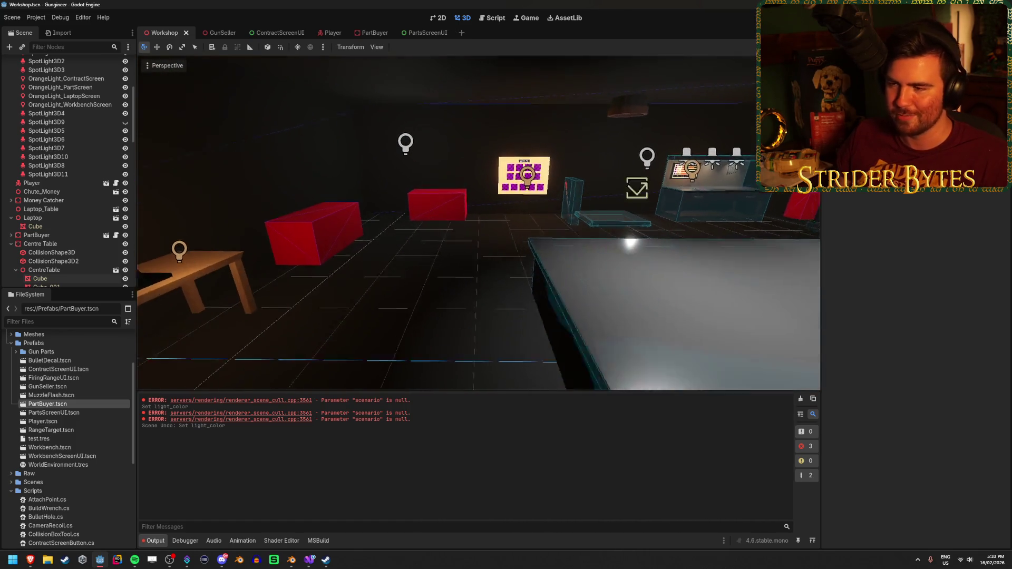
pyautogui.moveTo(421, 298); pyautogui.dragTo(421, 298)
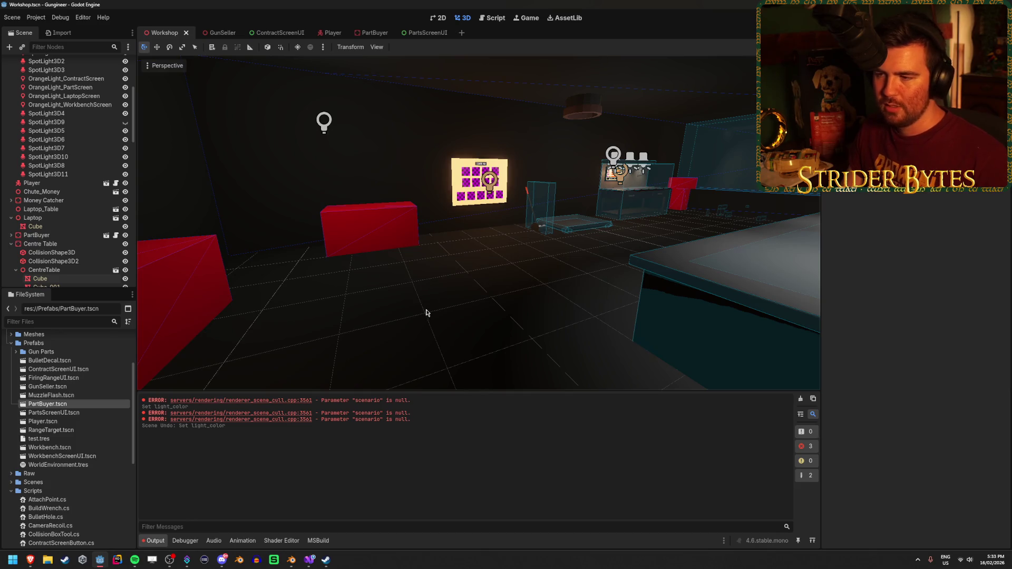
pyautogui.press('f')
pyautogui.moveTo(600, 274); pyautogui.dragTo(437, 301)
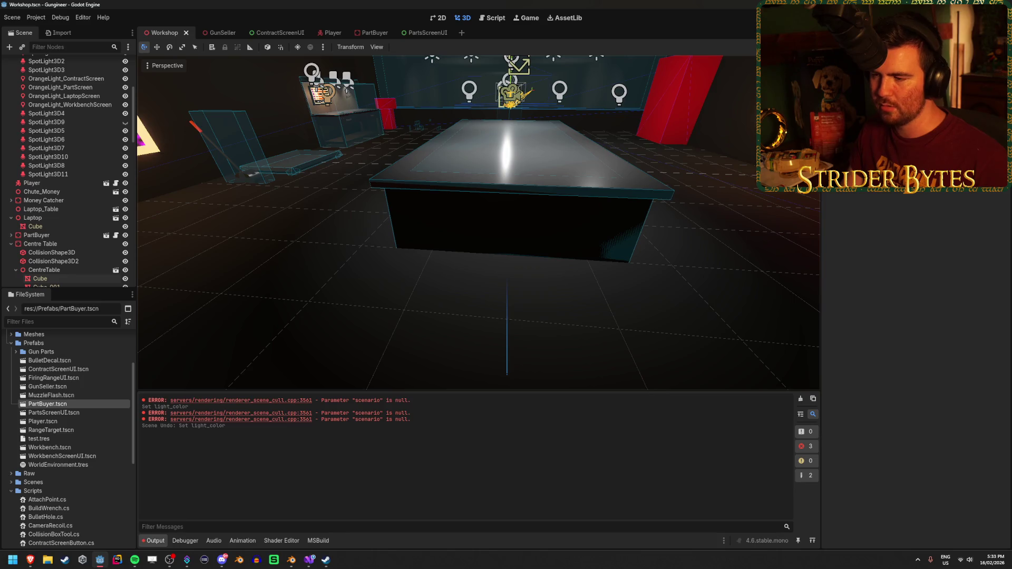
# Step: Fly through the workshop to the back wall and level the view
pyautogui.moveTo(522, 321)
pyautogui.mouseDown()
pyautogui.moveTo(490, 321)
pyautogui.moveTo(570, 321)
pyautogui.mouseUp()
pyautogui.moveTo(491, 322)
pyautogui.mouseDown()
pyautogui.moveTo(463, 316)
pyautogui.moveTo(469, 325)
pyautogui.mouseUp()
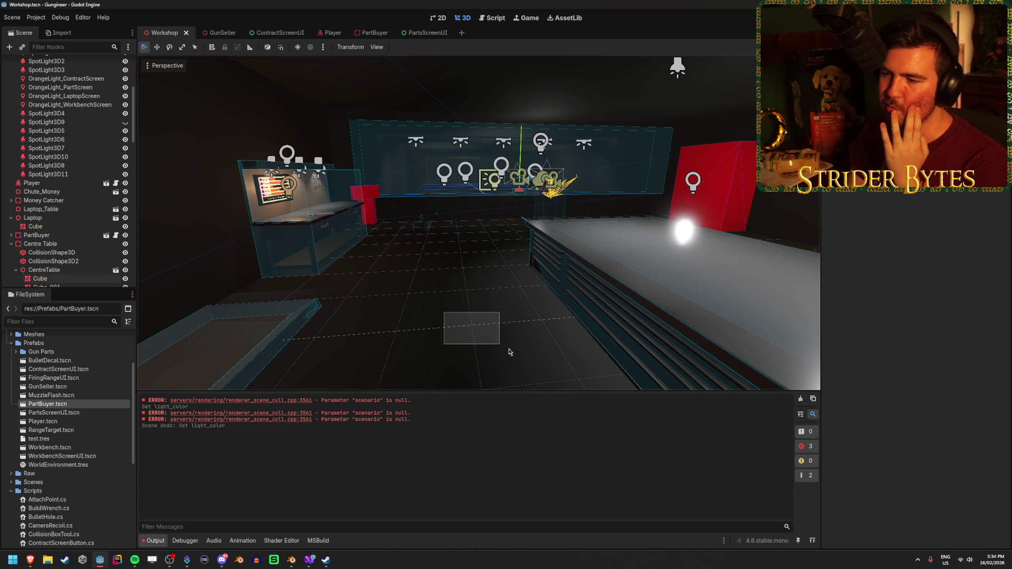
pyautogui.moveTo(474, 324); pyautogui.dragTo(430, 313)
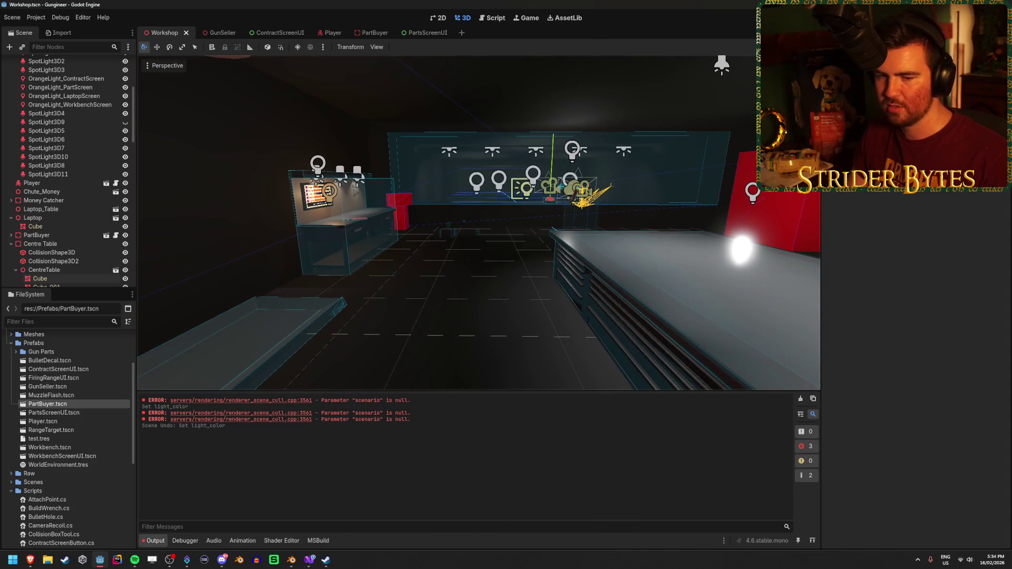